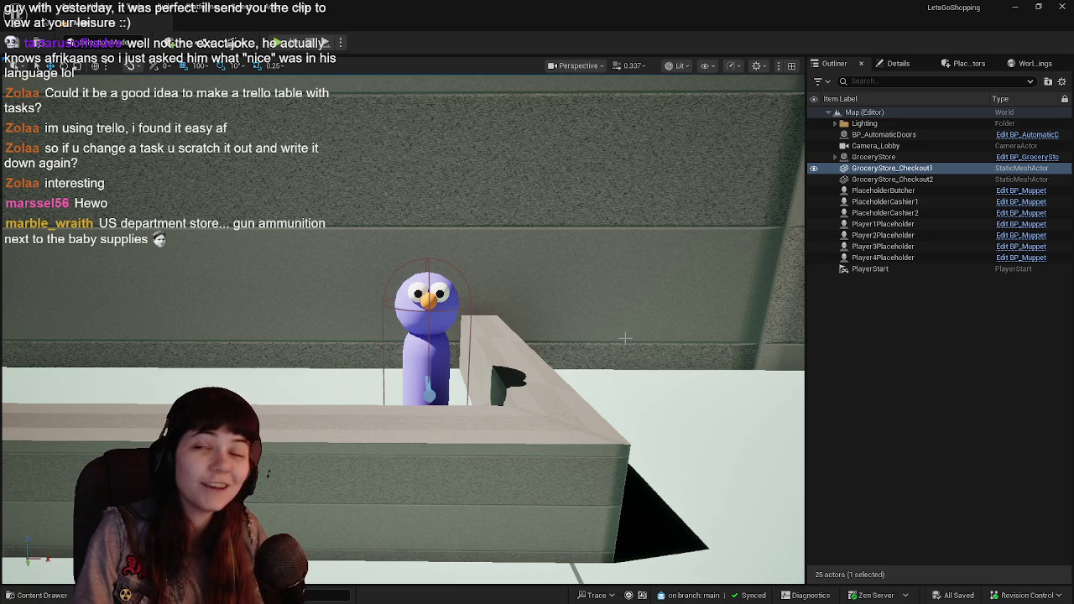
# Step: Fly the viewport back from the checkout cashier muppet through the store interior
pyautogui.moveTo(625, 338)
pyautogui.mouseDown()
pyautogui.moveTo(598, 407)
pyautogui.moveTo(521, 353)
pyautogui.moveTo(528, 439)
pyautogui.moveTo(550, 430)
pyautogui.moveTo(444, 379)
pyautogui.mouseUp()
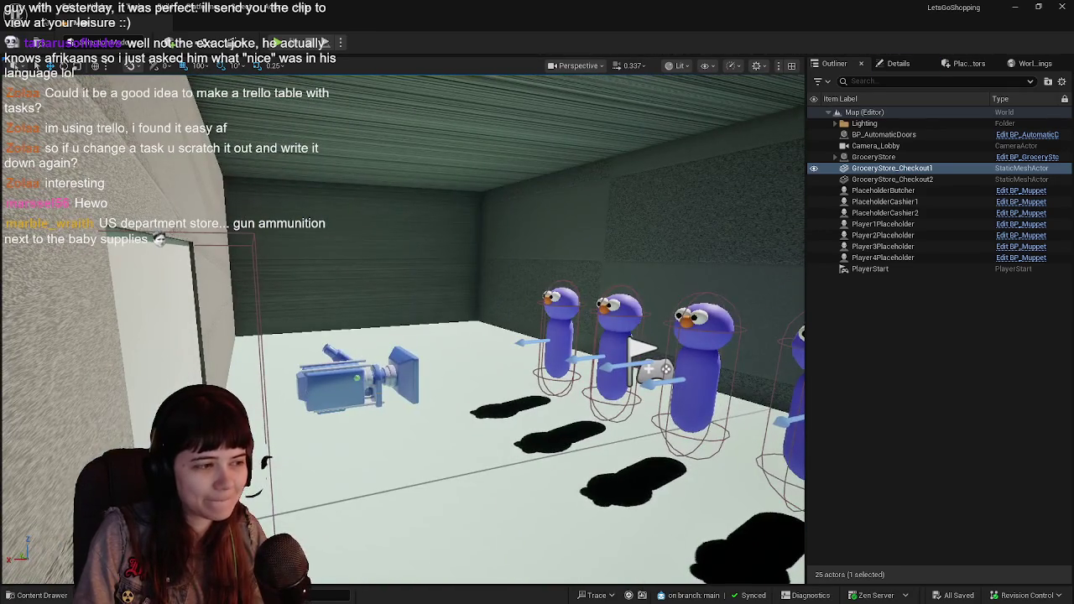
# Step: Select Camera_Lobby to preview its shot of the four players, then fly toward the shelves
pyautogui.click(361, 378)
pyautogui.moveTo(360, 378); pyautogui.dragTo(490, 345)
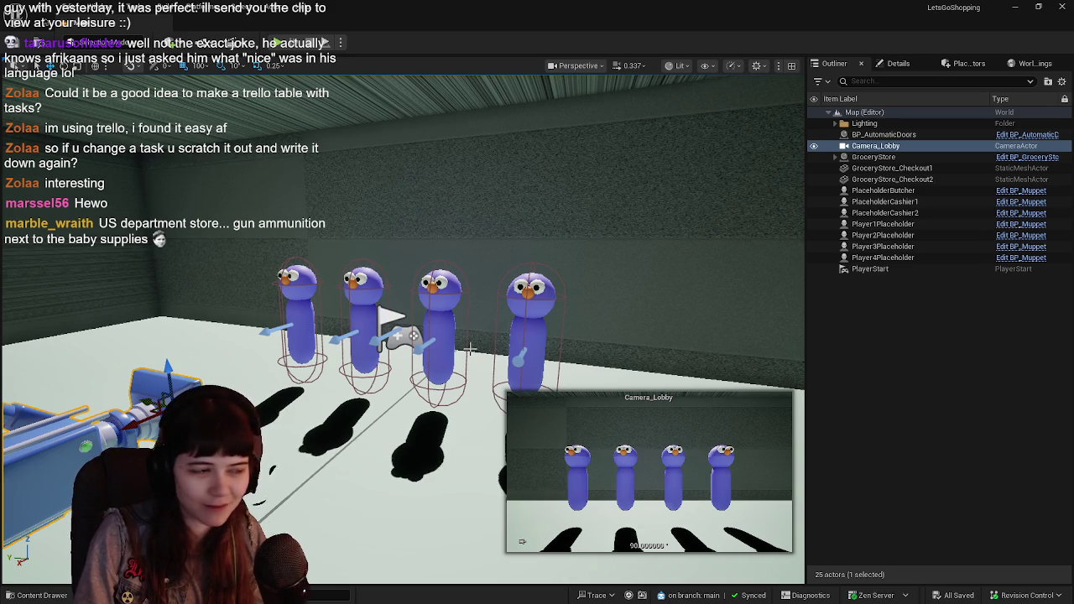
pyautogui.moveTo(490, 346); pyautogui.dragTo(369, 334)
pyautogui.moveTo(457, 422)
pyautogui.mouseDown()
pyautogui.moveTo(489, 422)
pyautogui.moveTo(502, 343)
pyautogui.mouseUp()
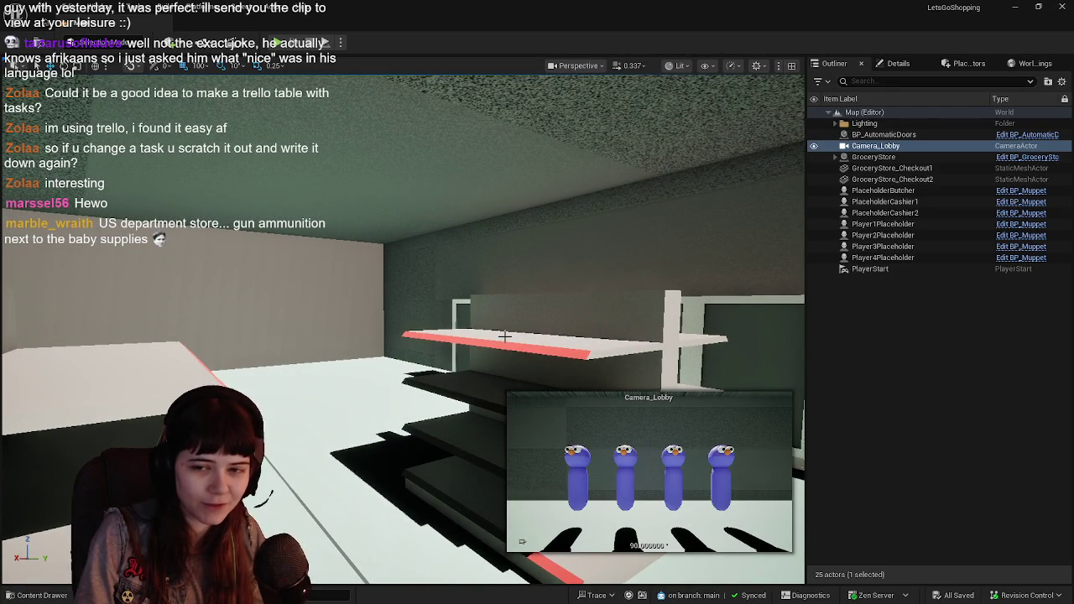
# Step: Focus the view on Camera_Lobby with F, then pull back over the shelf rows
pyautogui.moveTo(505, 337); pyautogui.dragTo(251, 257)
pyautogui.press('f')
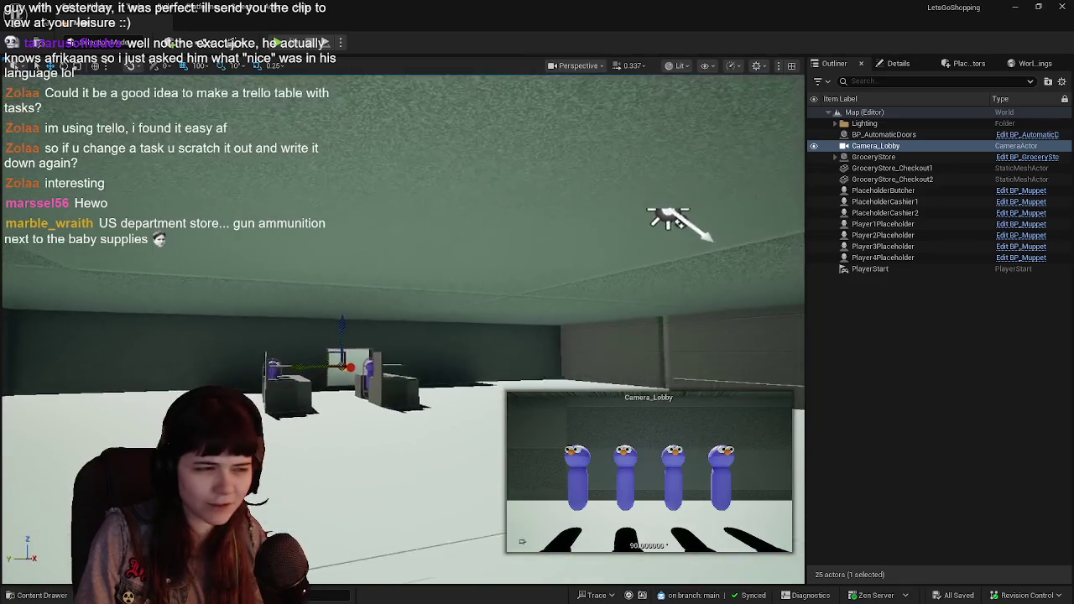
pyautogui.moveTo(402, 378); pyautogui.dragTo(415, 323)
pyautogui.moveTo(432, 259)
pyautogui.mouseDown()
pyautogui.moveTo(441, 302)
pyautogui.moveTo(432, 258)
pyautogui.mouseUp()
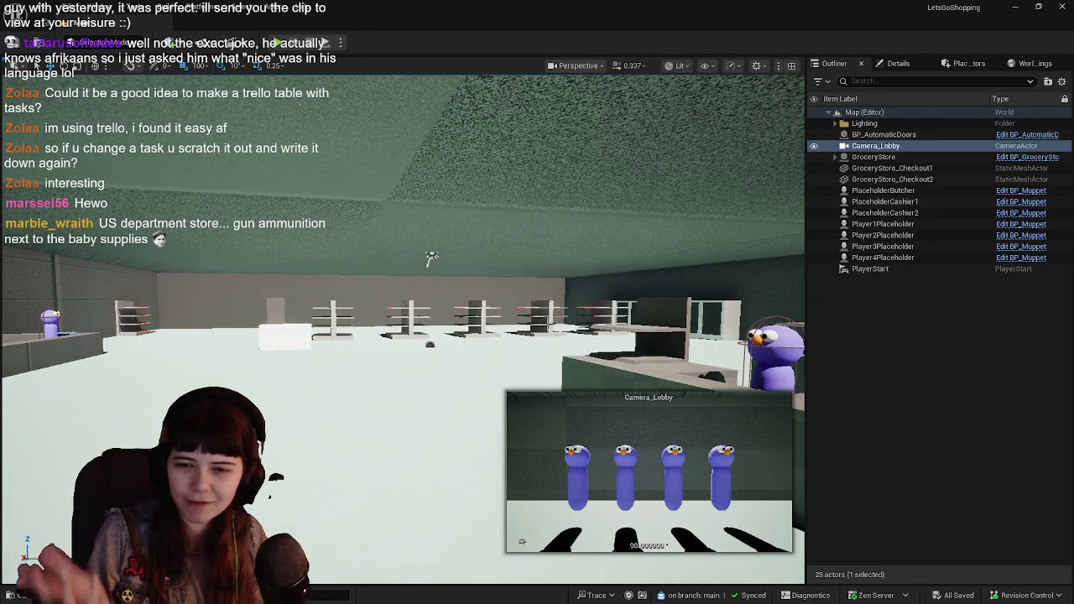
# Step: Swing the view to the checkout counters and deselect the lobby camera
pyautogui.moveTo(430, 259)
pyautogui.mouseDown()
pyautogui.moveTo(382, 263)
pyautogui.moveTo(388, 235)
pyautogui.moveTo(646, 237)
pyautogui.moveTo(655, 156)
pyautogui.moveTo(579, 165)
pyautogui.moveTo(592, 186)
pyautogui.moveTo(621, 193)
pyautogui.moveTo(546, 313)
pyautogui.mouseUp()
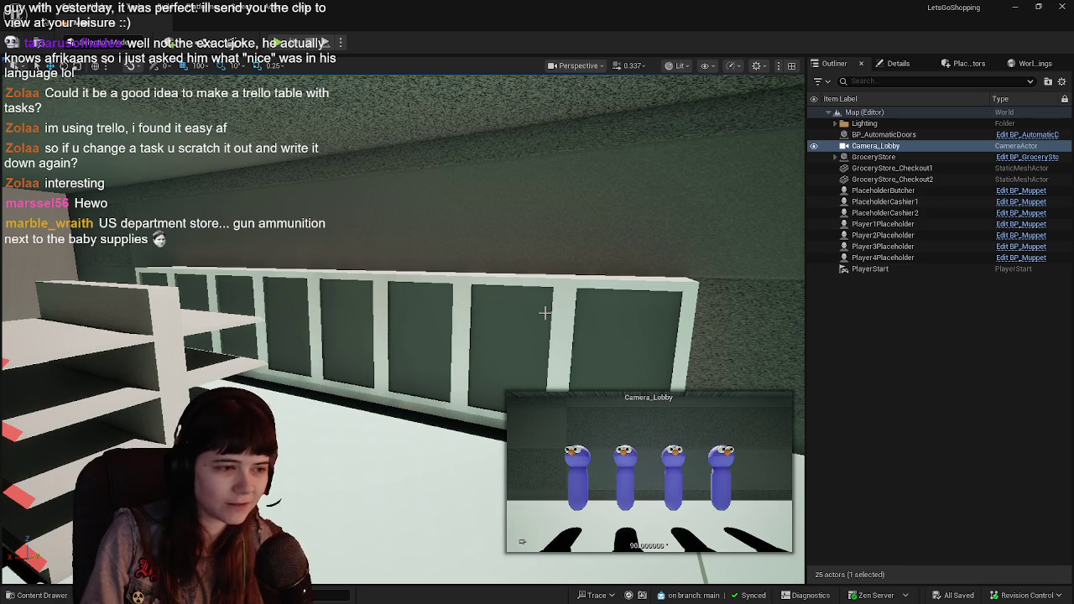
pyautogui.moveTo(545, 313)
pyautogui.mouseDown()
pyautogui.moveTo(516, 335)
pyautogui.moveTo(509, 305)
pyautogui.moveTo(568, 254)
pyautogui.moveTo(793, 143)
pyautogui.moveTo(755, 94)
pyautogui.mouseUp()
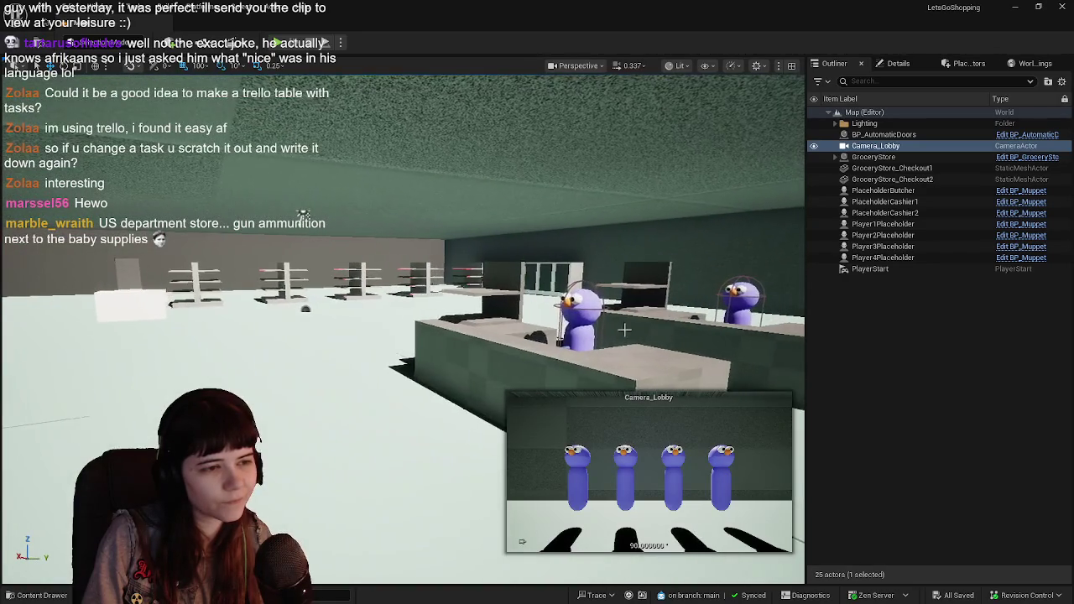
pyautogui.click(827, 343)
pyautogui.moveTo(624, 310); pyautogui.dragTo(625, 317)
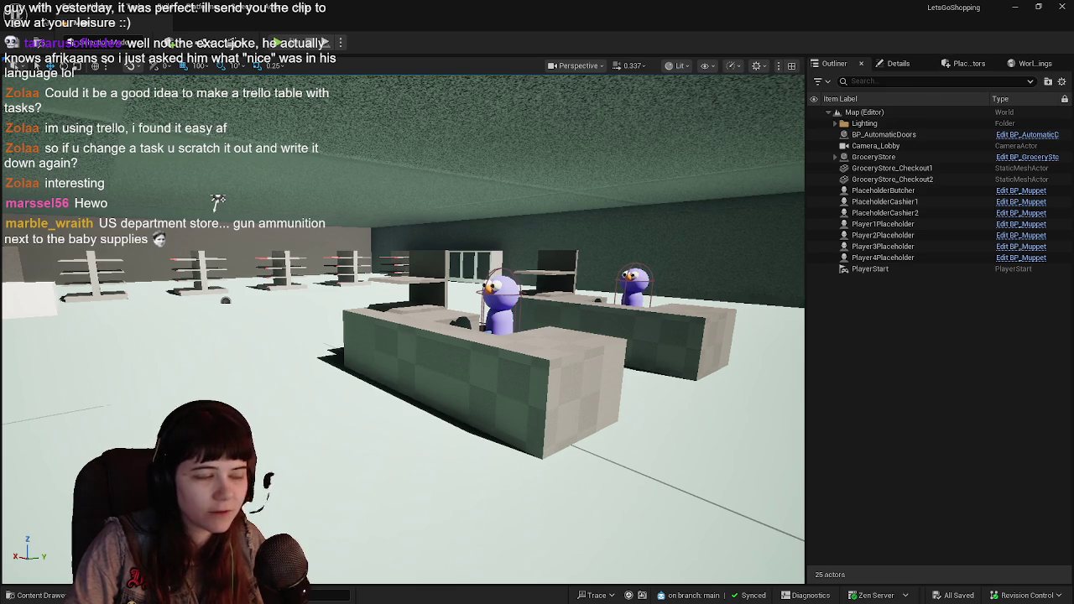
# Step: Open the Content Drawer to browse the GroceryStore meshes, then close Unreal Editor
pyautogui.click(33, 595)
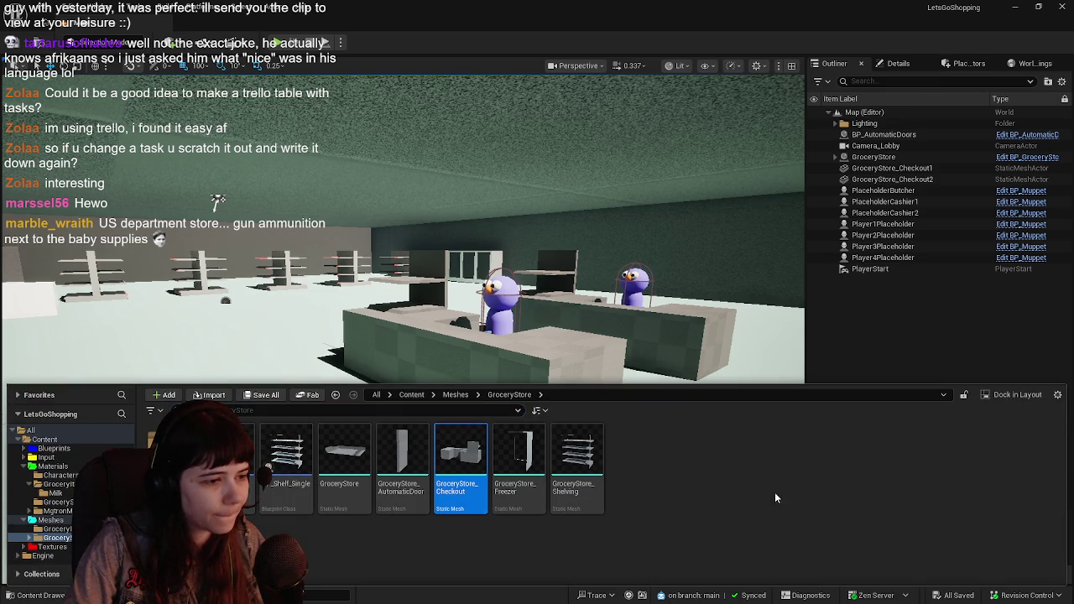
pyautogui.click(1061, 7)
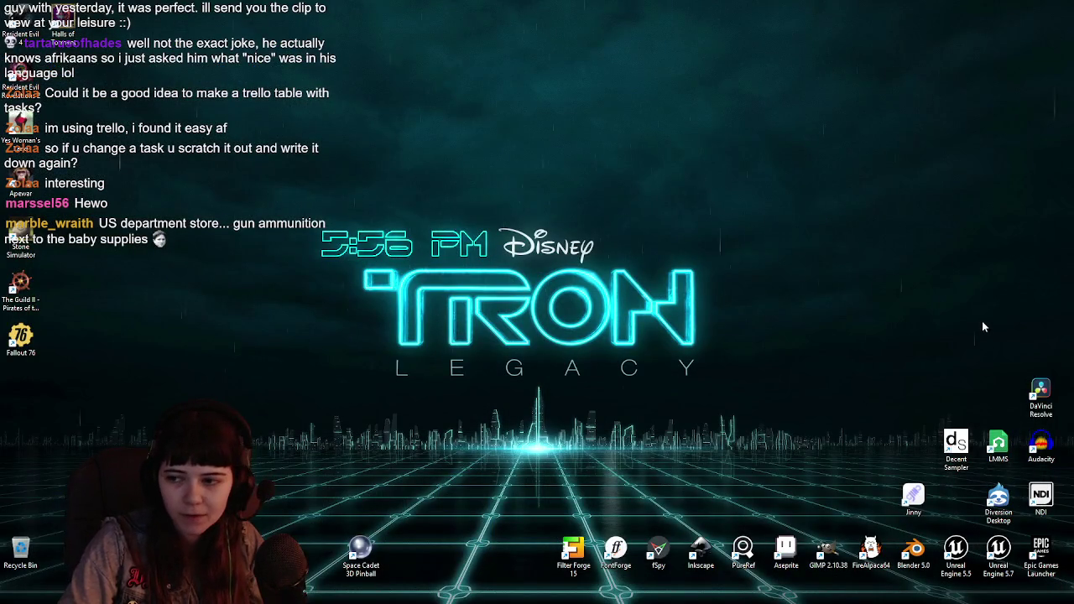